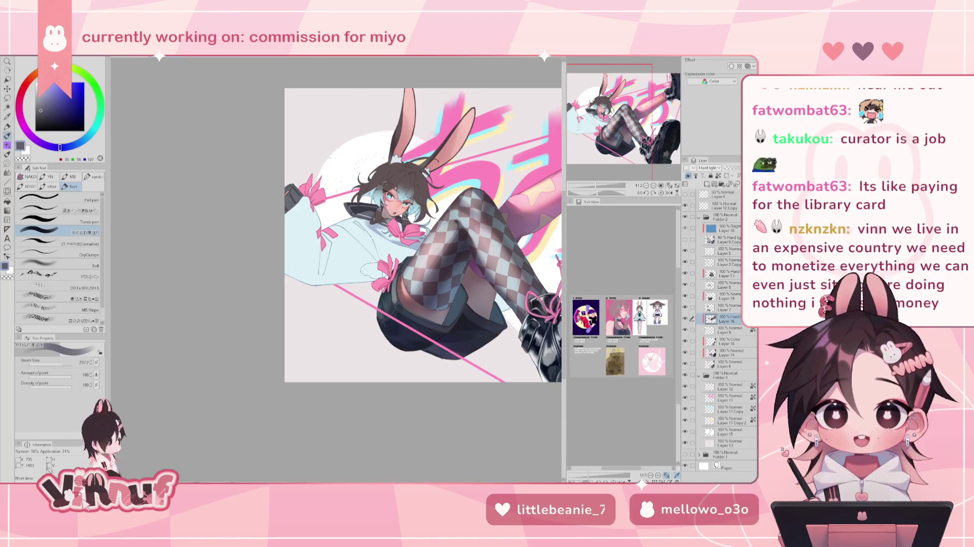
- Try brush sizes from about 26 to 90 with test strokes on the sleeve, undoing each
key(bracketleft)
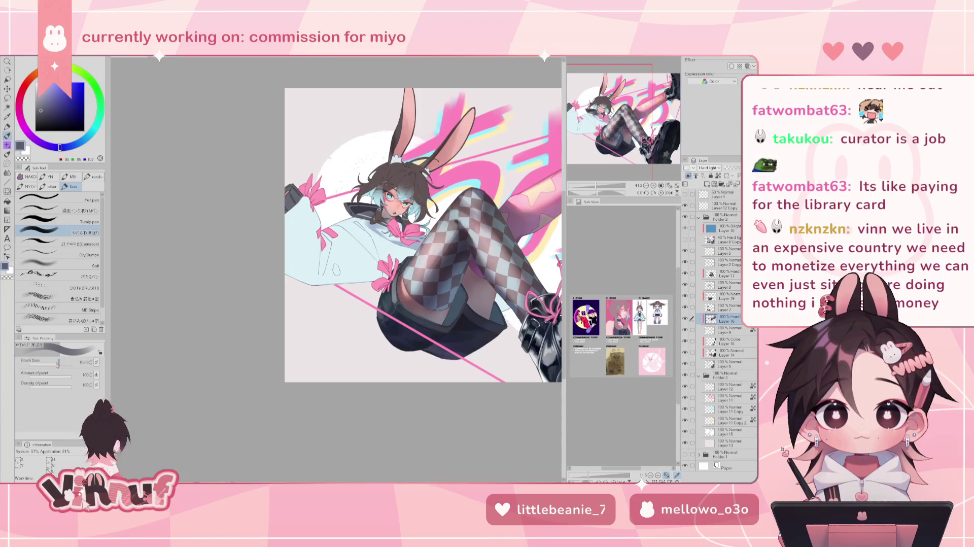
key(bracketleft)
key(bracketleft)
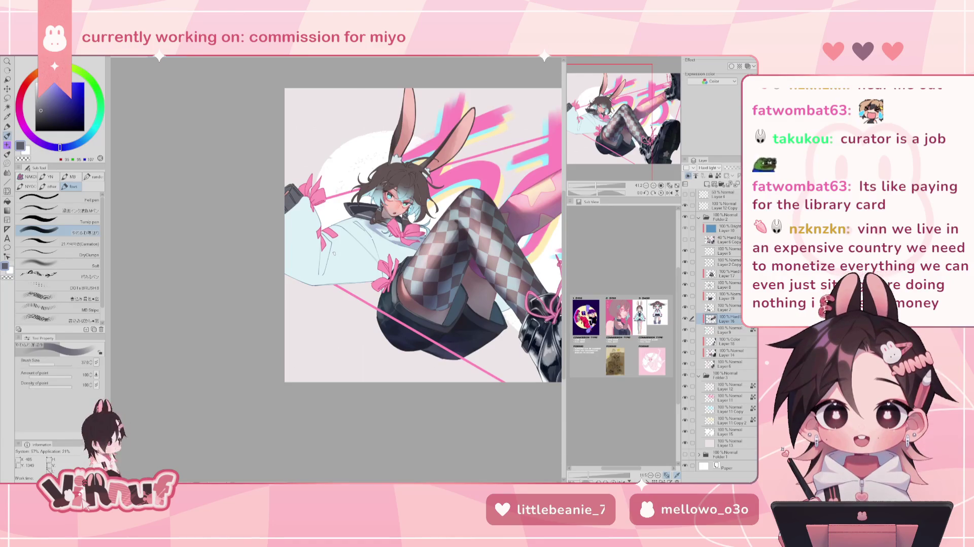
click(53, 364)
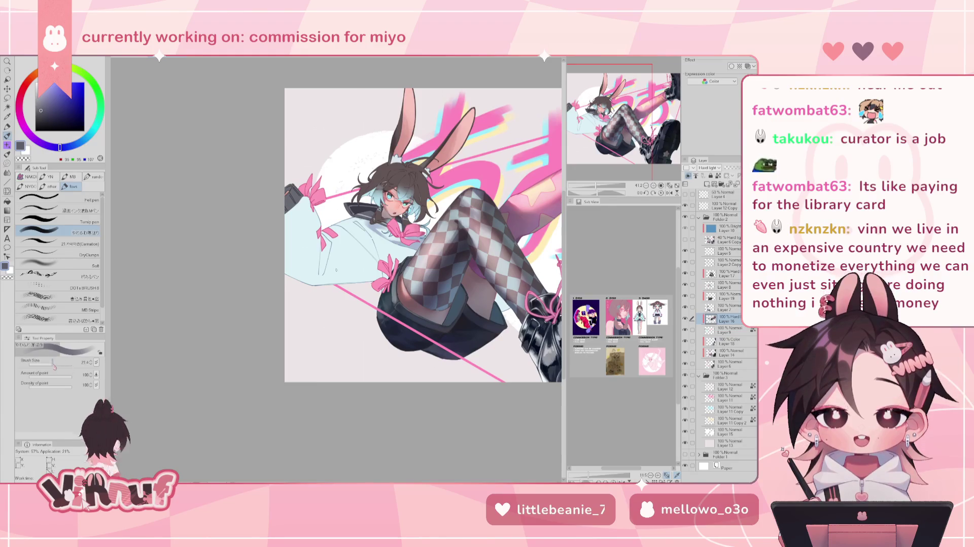
drag(321, 248, 318, 282)
key(ctrl+z)
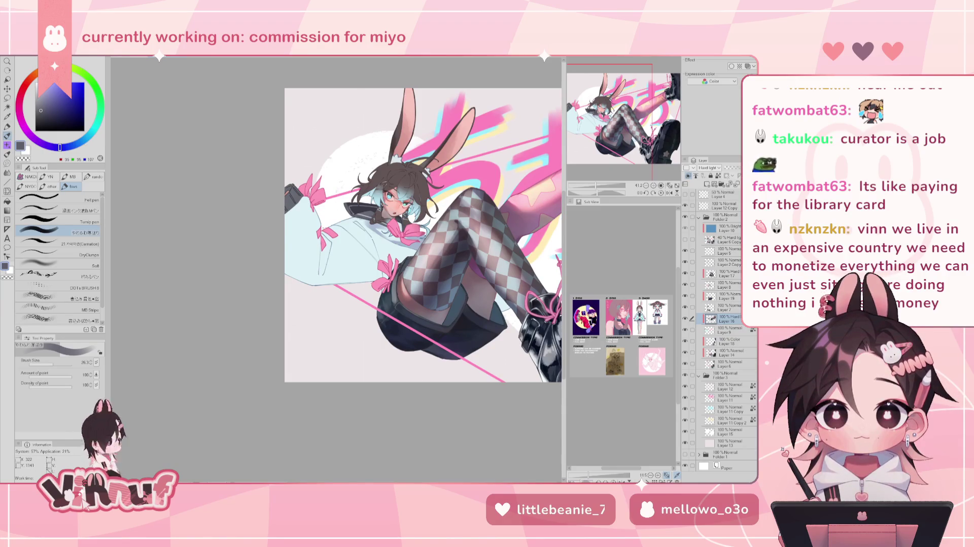
click(58, 364)
drag(327, 267, 320, 284)
key(ctrl+z)
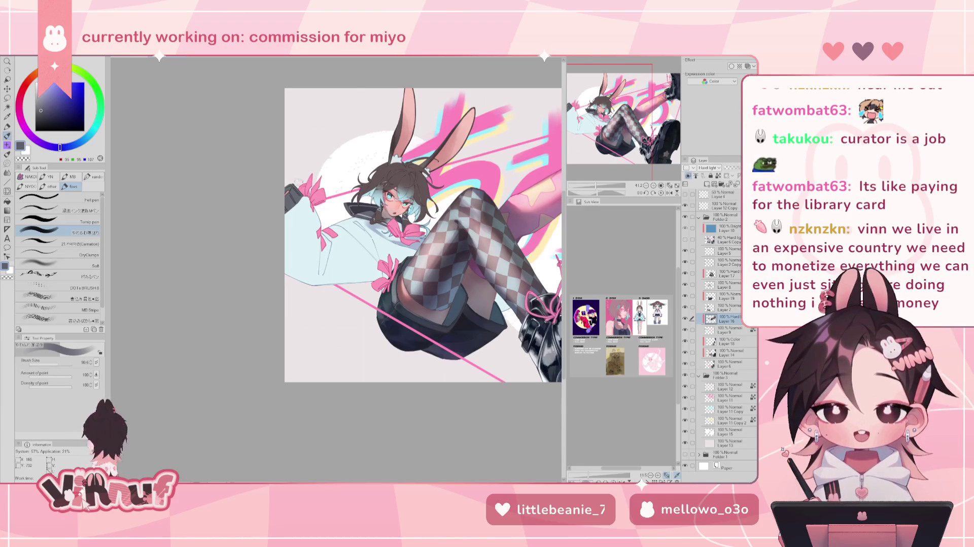
- Switch to the MB Stripe brush at about 168 and blend away the left sleeve's sketch lines
click(76, 308)
drag(59, 364, 66, 363)
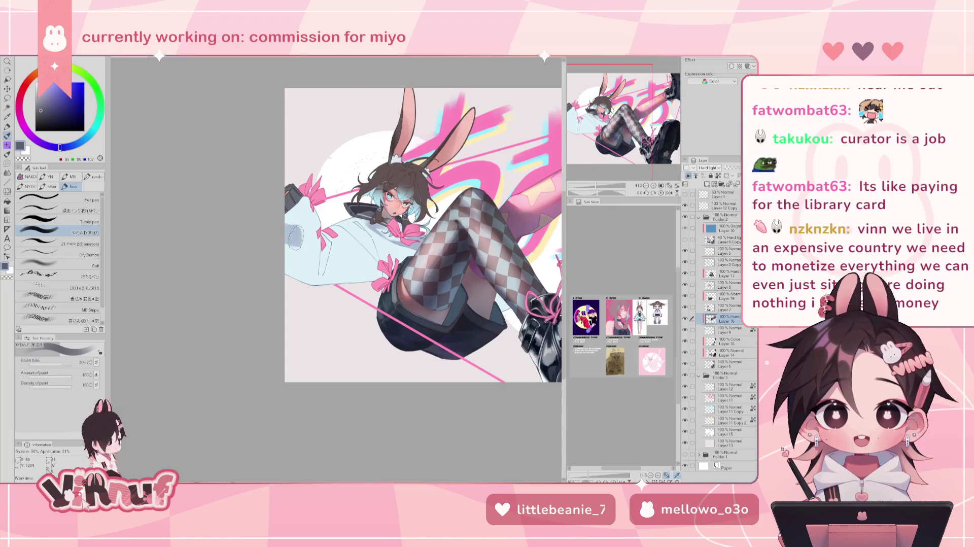
click(308, 252)
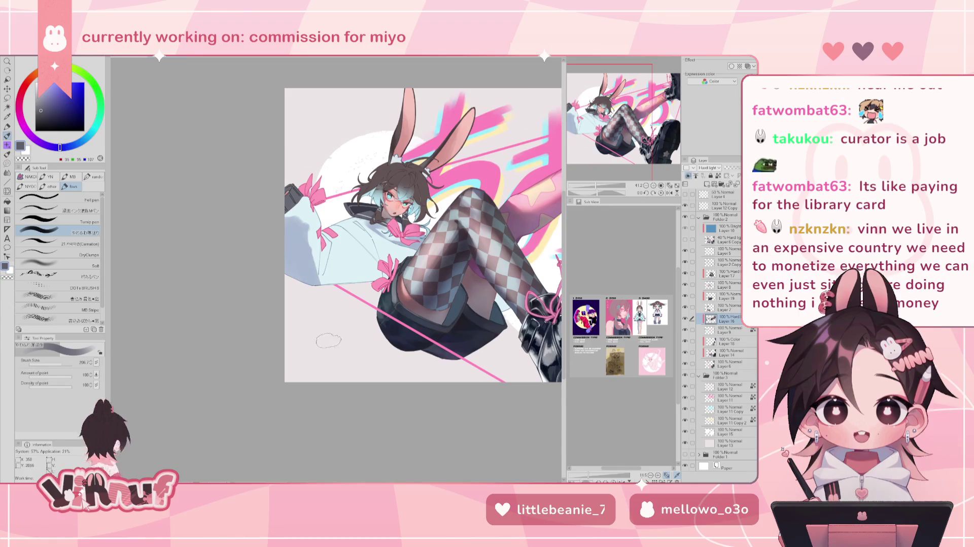
key(ctrl+z)
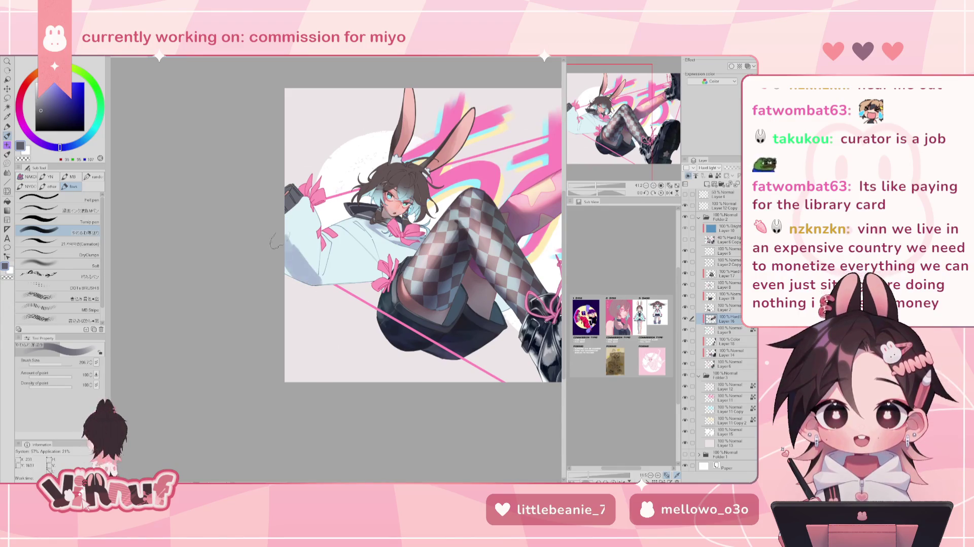
drag(293, 262, 289, 236)
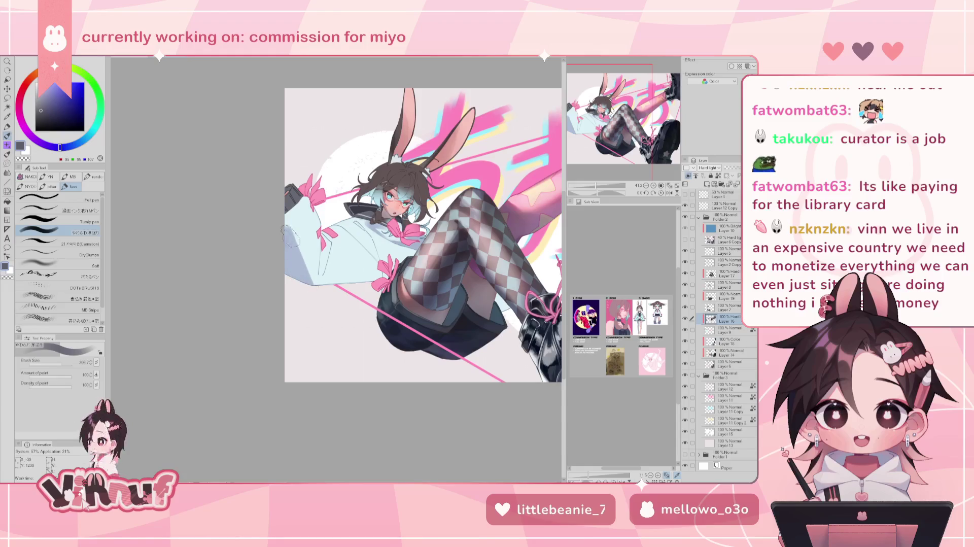
key(ctrl+z)
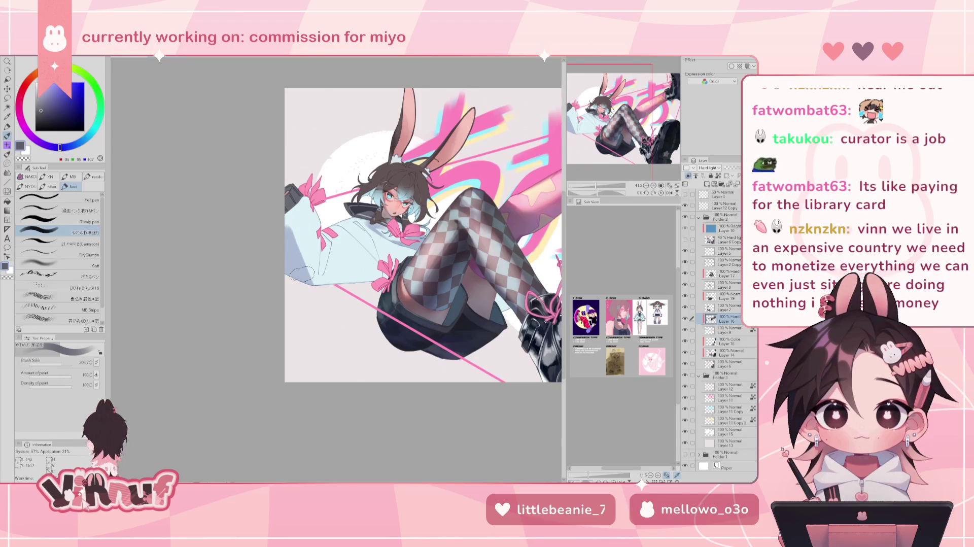
click(60, 364)
drag(61, 363, 62, 366)
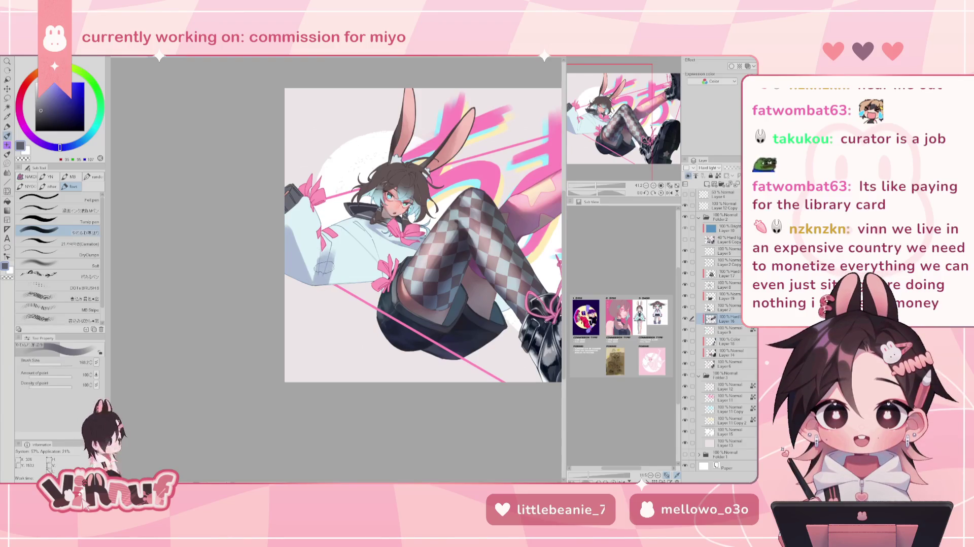
drag(325, 274, 307, 221)
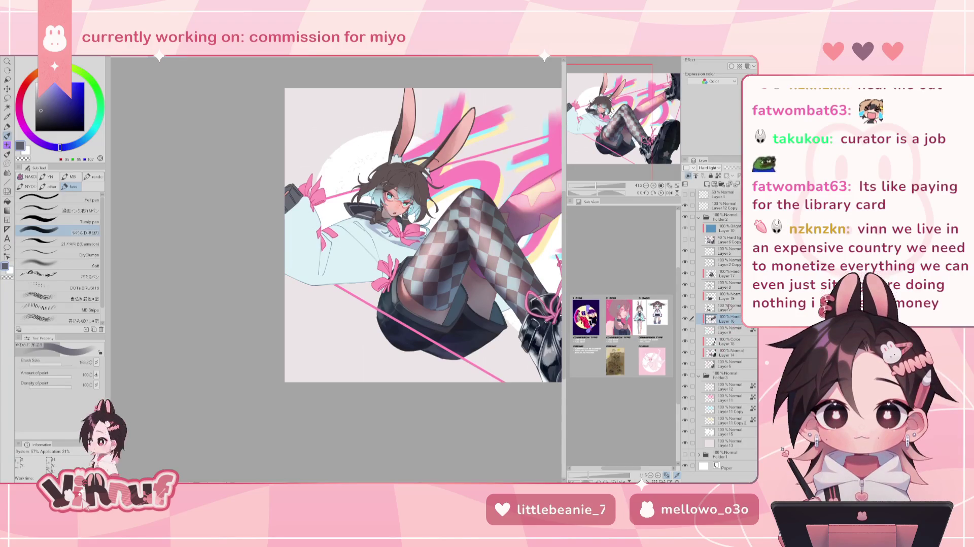
scroll(396, 228, right, 5)
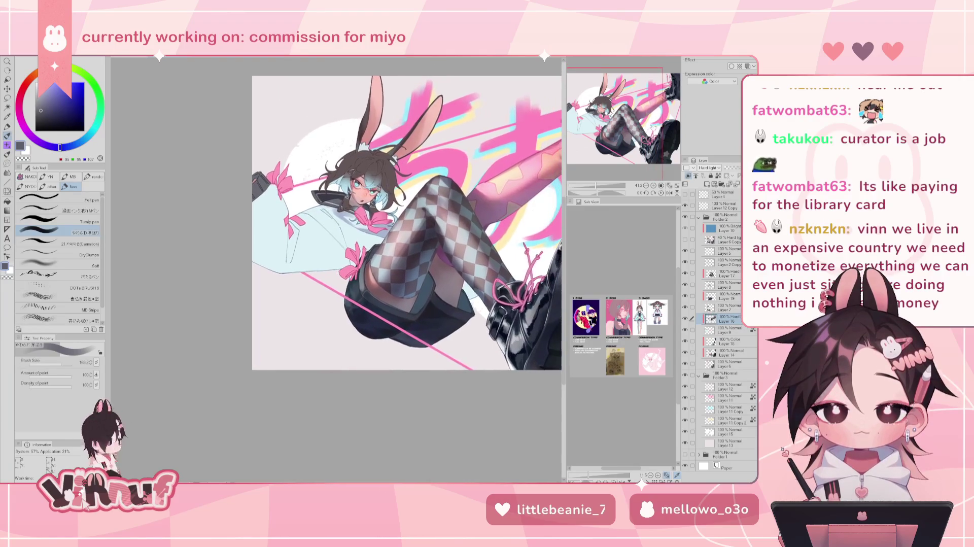
- Compare by hiding and showing a layer, lighten the cuff shading, and pick a lighter colour
click(686, 296)
click(685, 296)
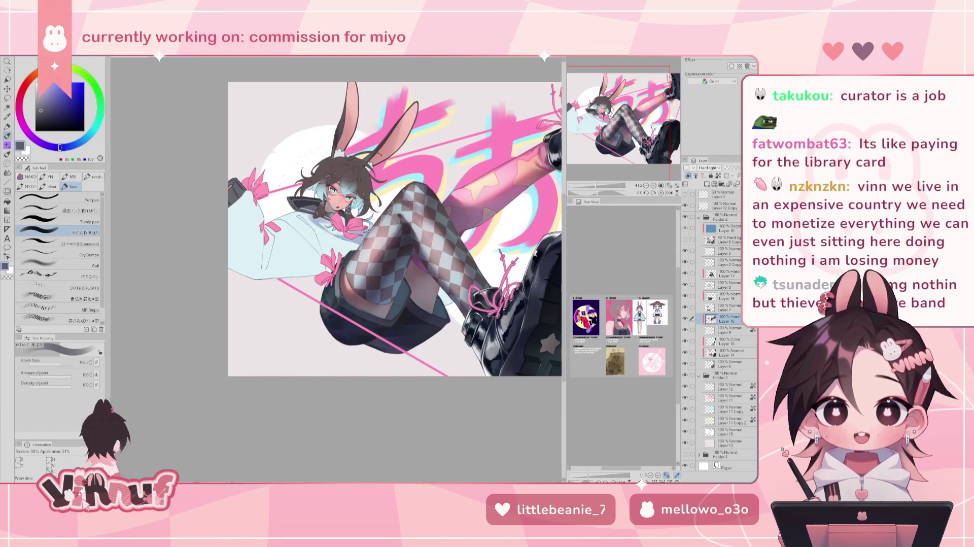
key(ctrl+z)
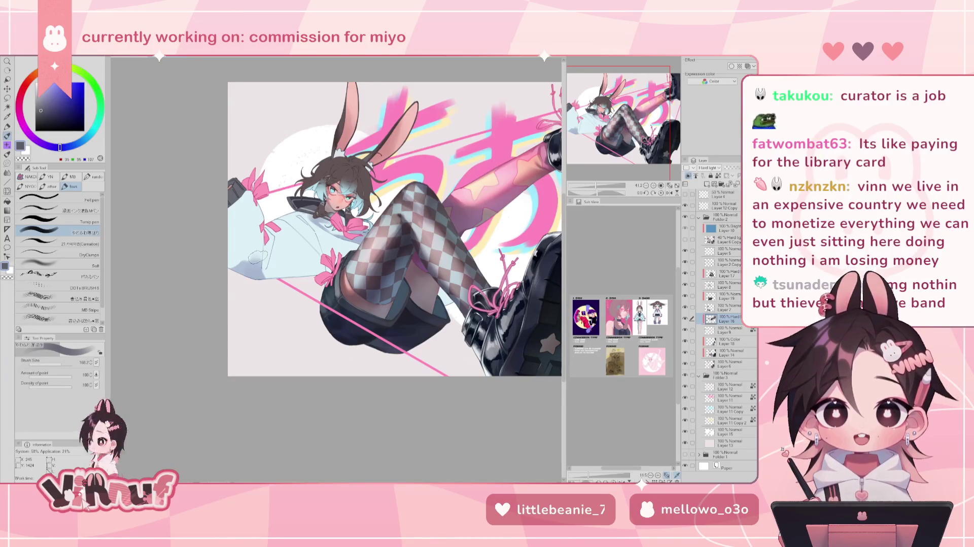
drag(58, 367, 58, 366)
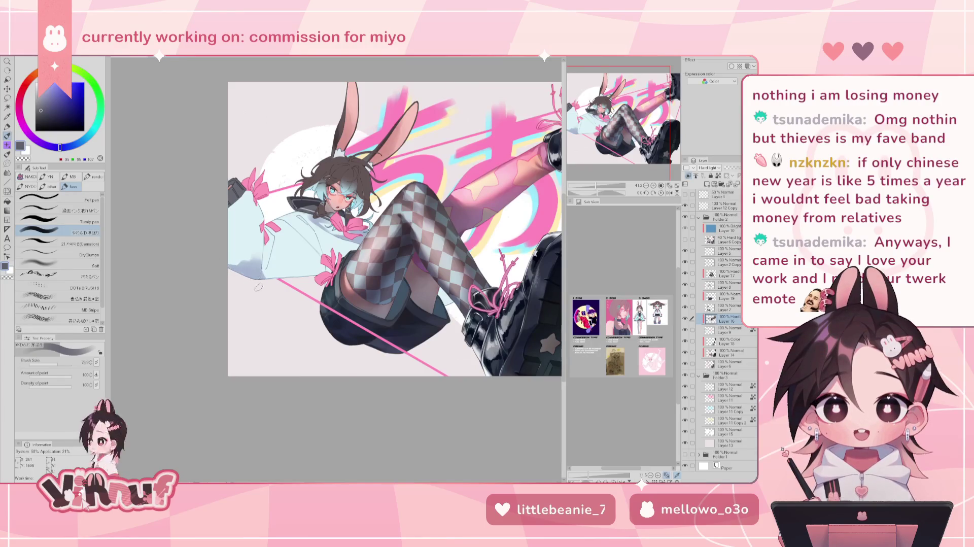
alt+click(266, 325)
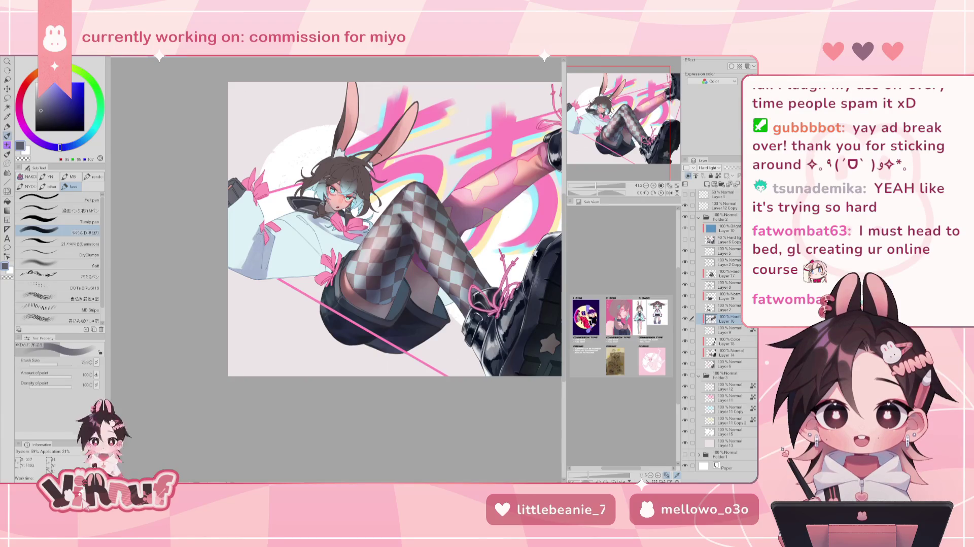
- Enlarge the brush to maximum, then bring it back down to 168.2
drag(61, 364, 69, 364)
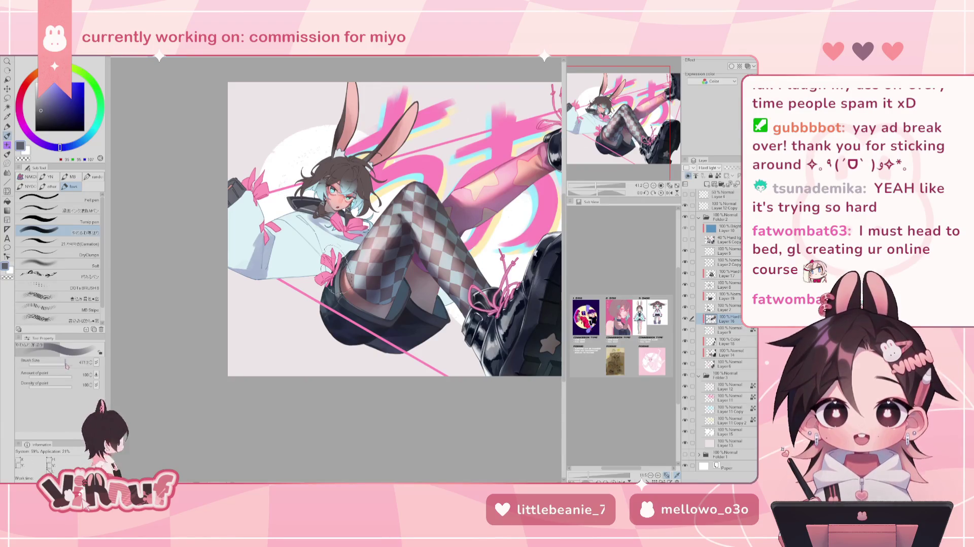
drag(335, 271, 252, 225)
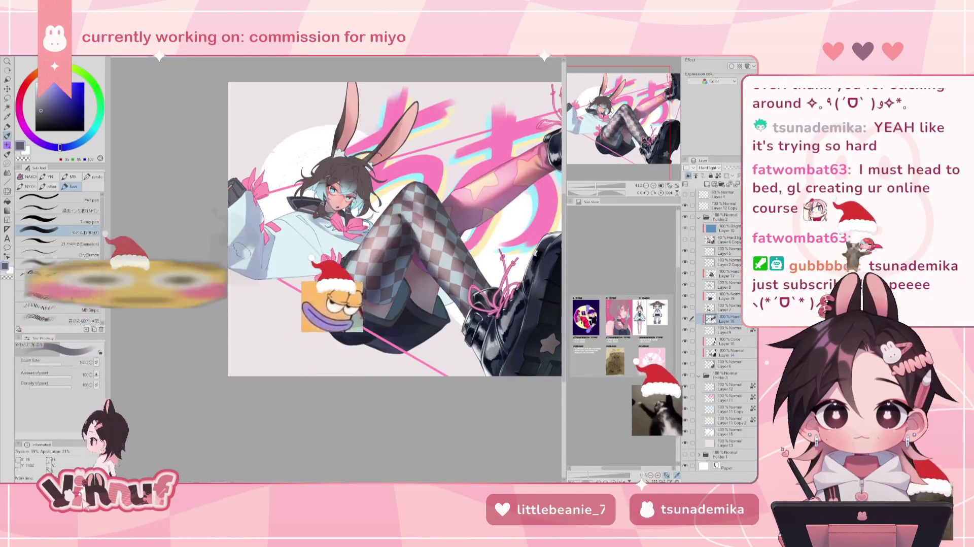
- Paint a blue-grey shading stroke down the girl's left sleeve
drag(257, 199, 233, 260)
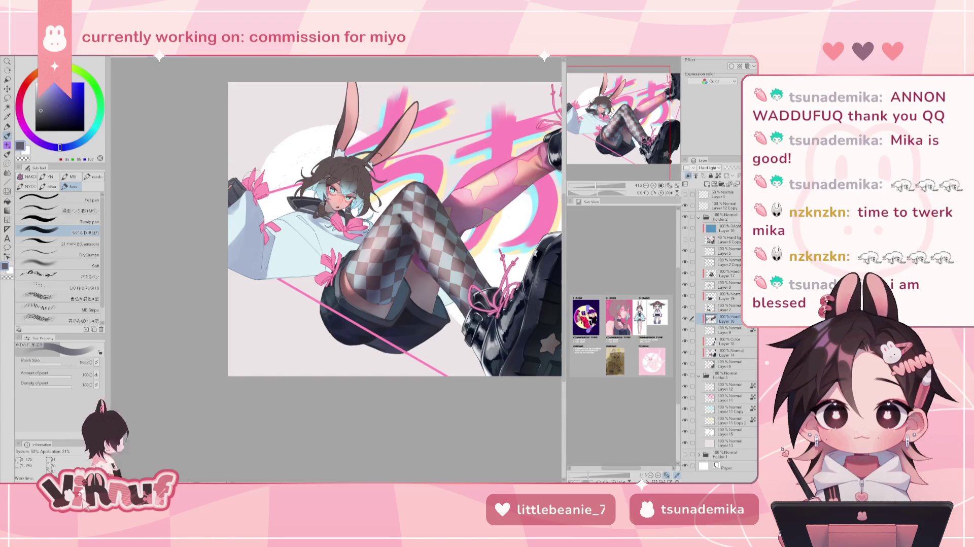
key(bracketleft)
key(bracketleft)
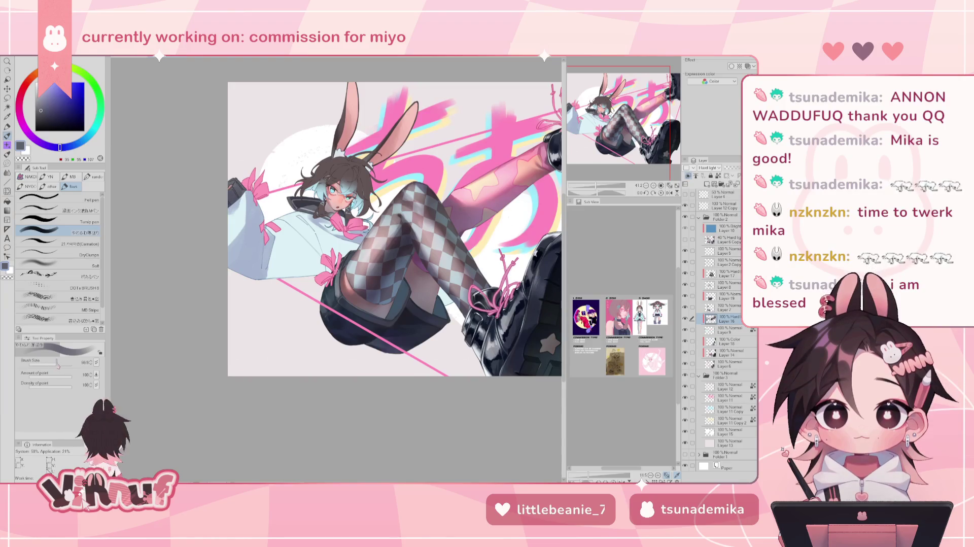
key(h)
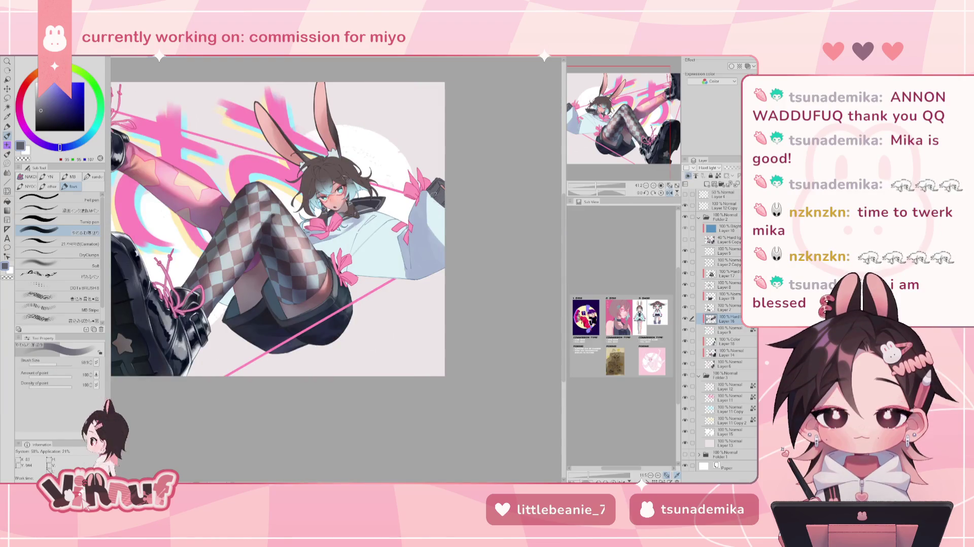
key(h)
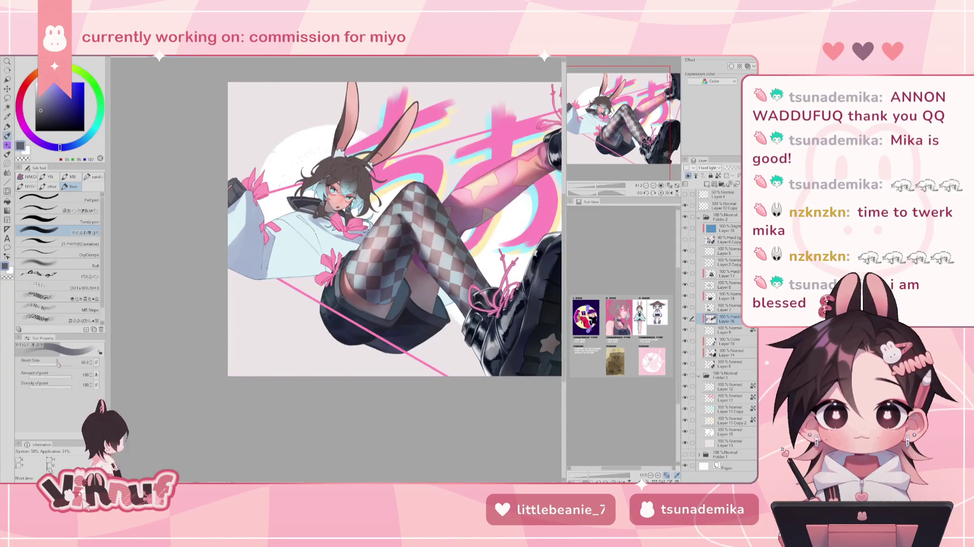
drag(223, 242, 236, 243)
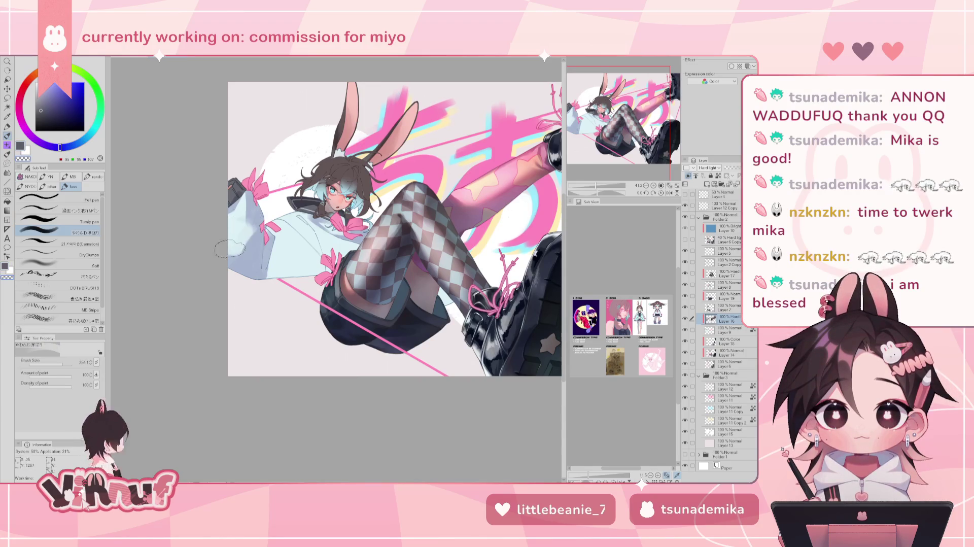
- Shrink the brush from about 137 to 96 and mirror the canvas view horizontally
click(58, 365)
drag(58, 365, 50, 364)
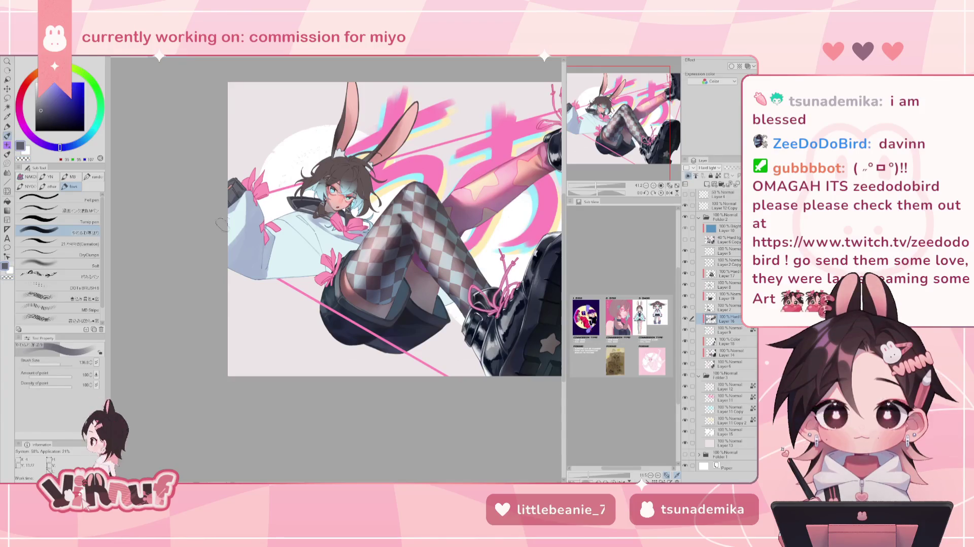
key(h)
key(h)
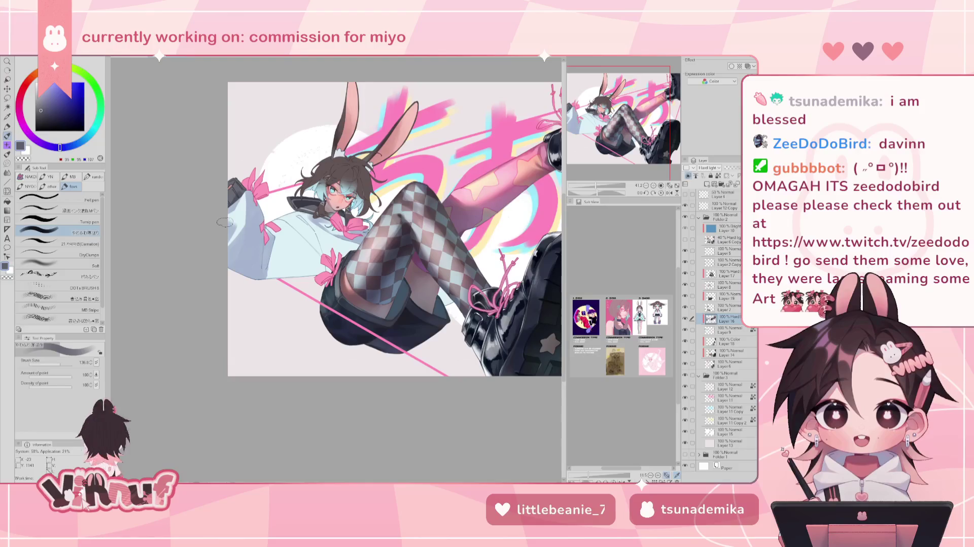
click(57, 364)
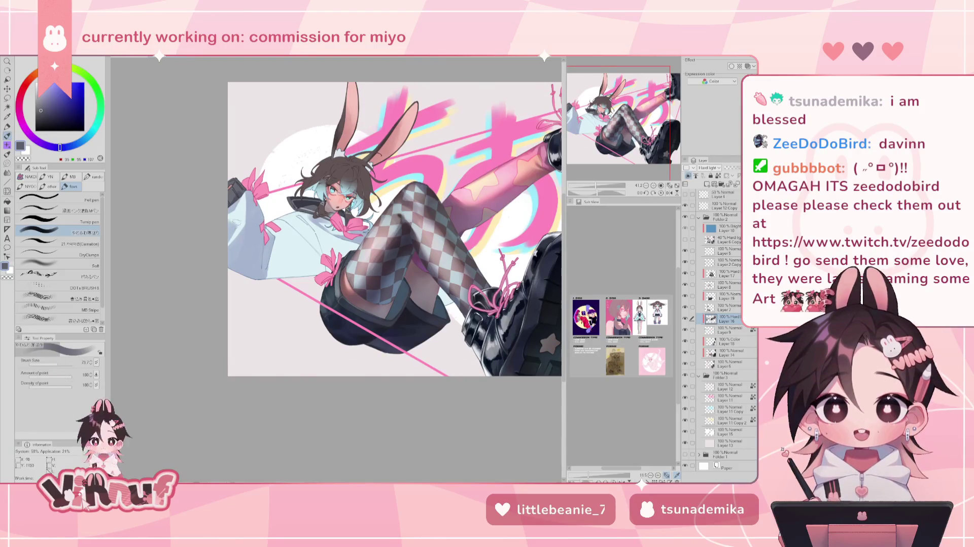
key(h)
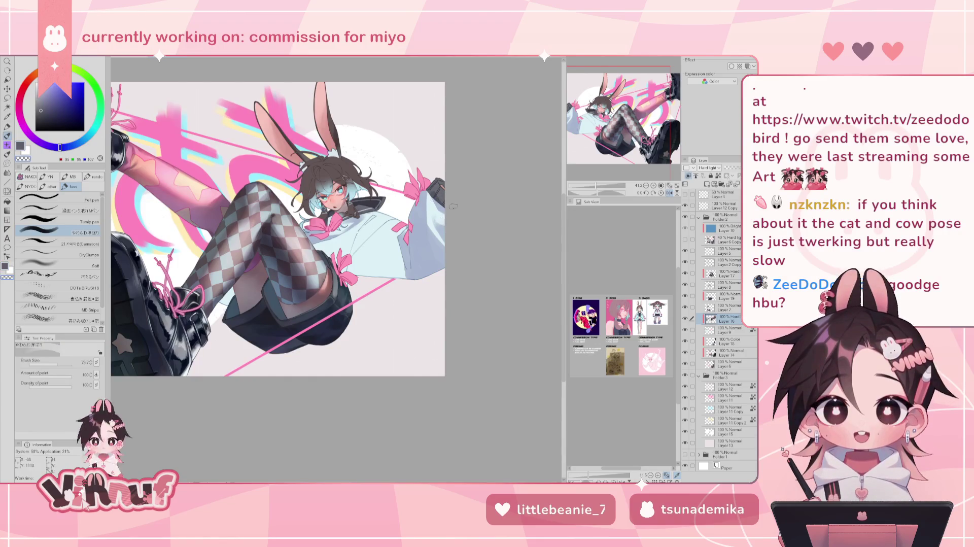
- Toggle the horizontal flip to compare, set brush size 45.5, and restore normal orientation
key(h)
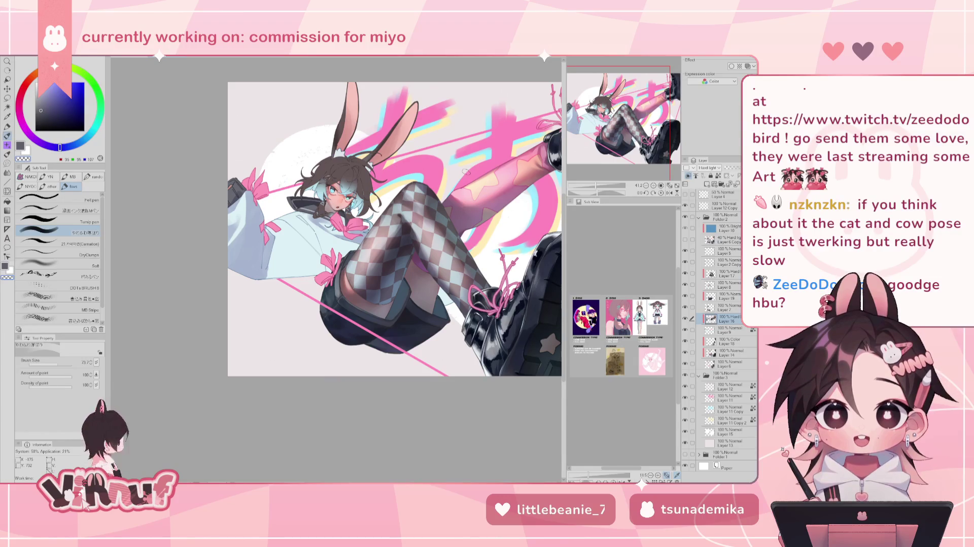
key(h)
key(h)
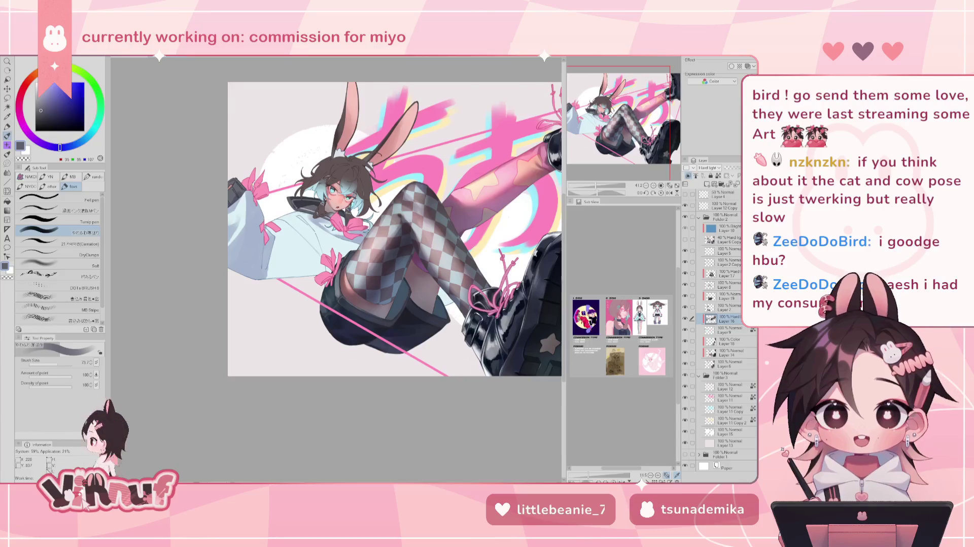
key(h)
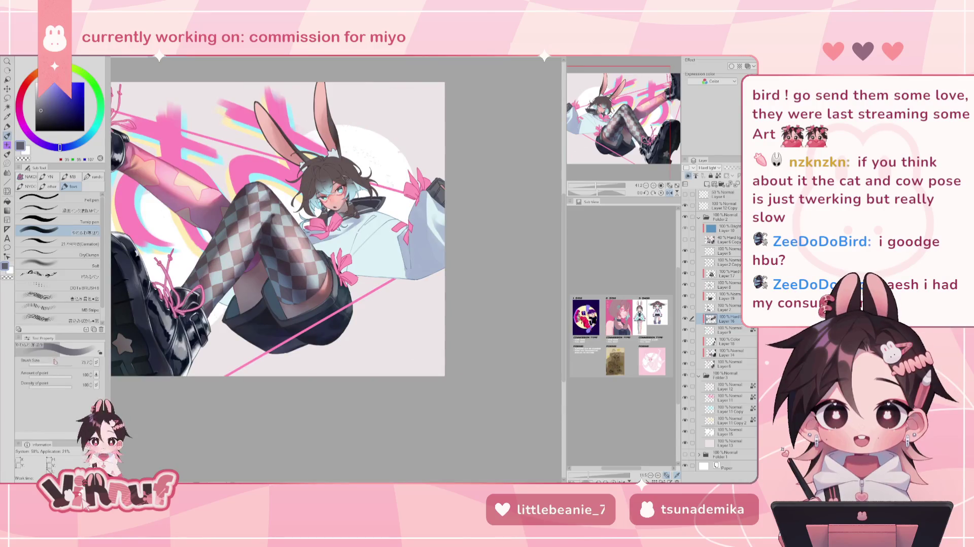
drag(56, 362, 57, 363)
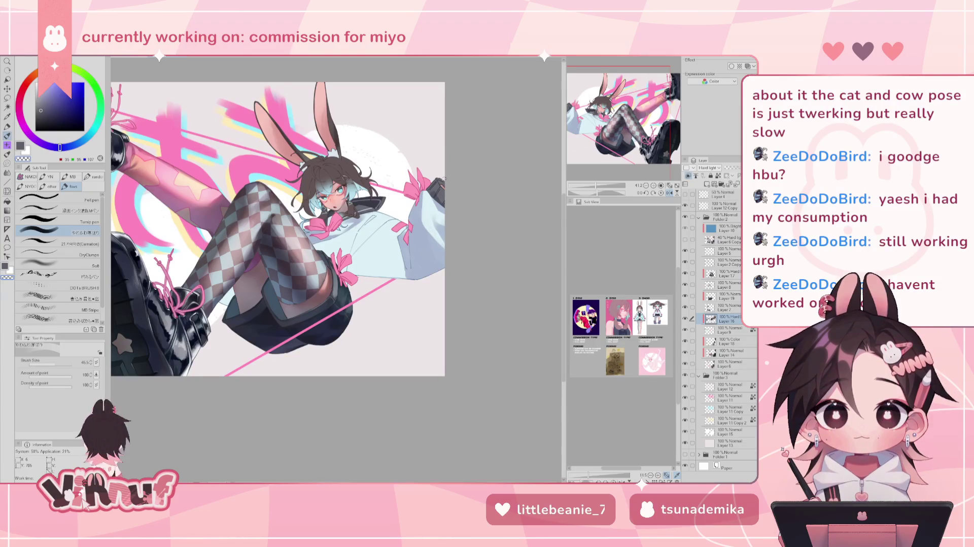
key(h)
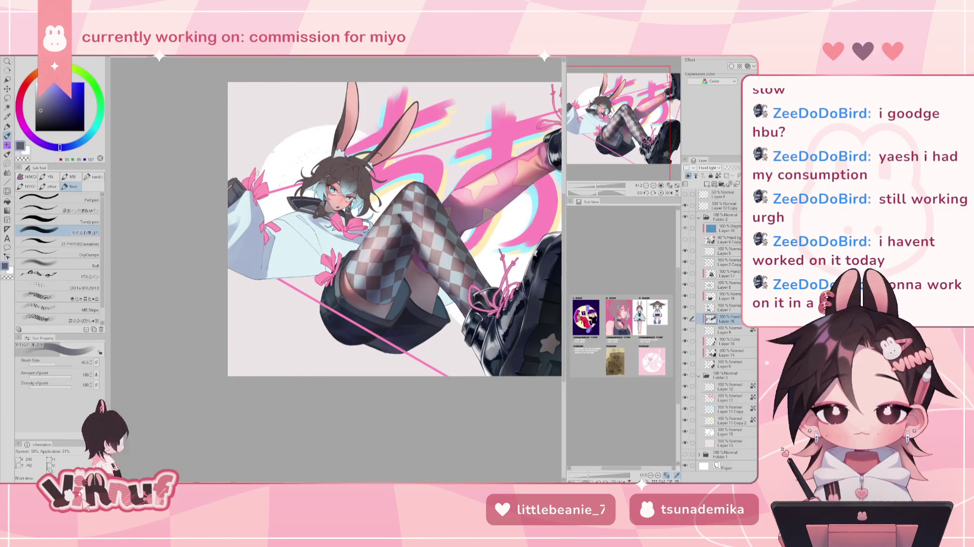
drag(58, 368, 62, 364)
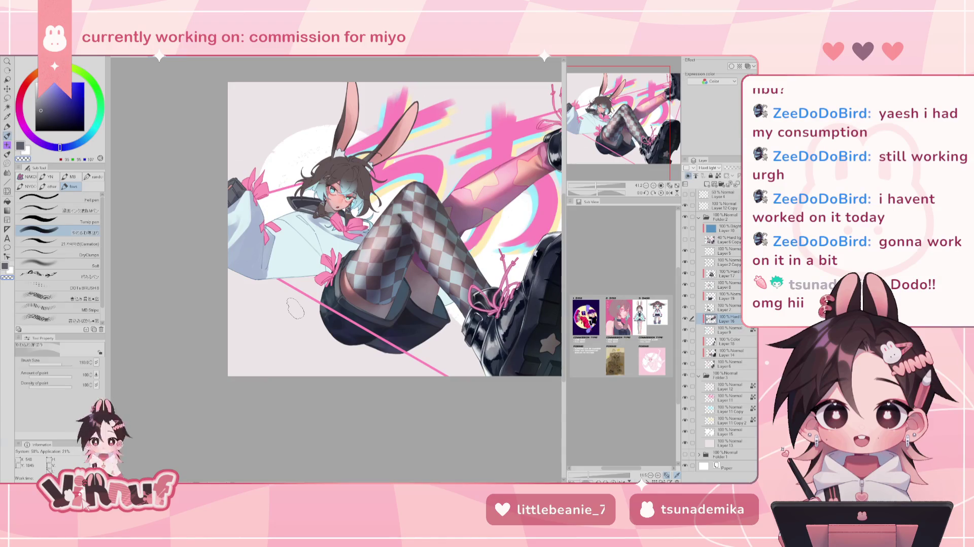
- Resize the brush to 48, then about 180, and switch to the Wheel of Names window
click(57, 364)
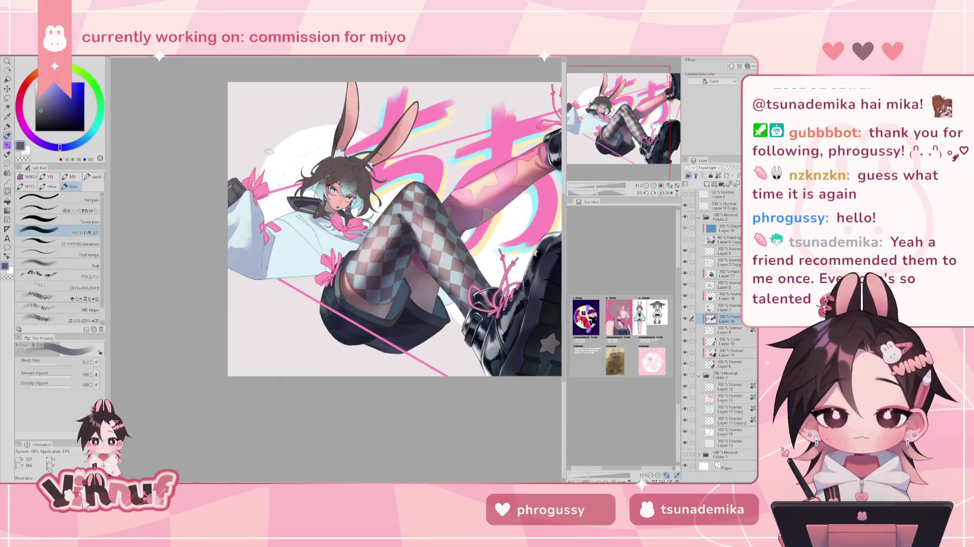
click(62, 363)
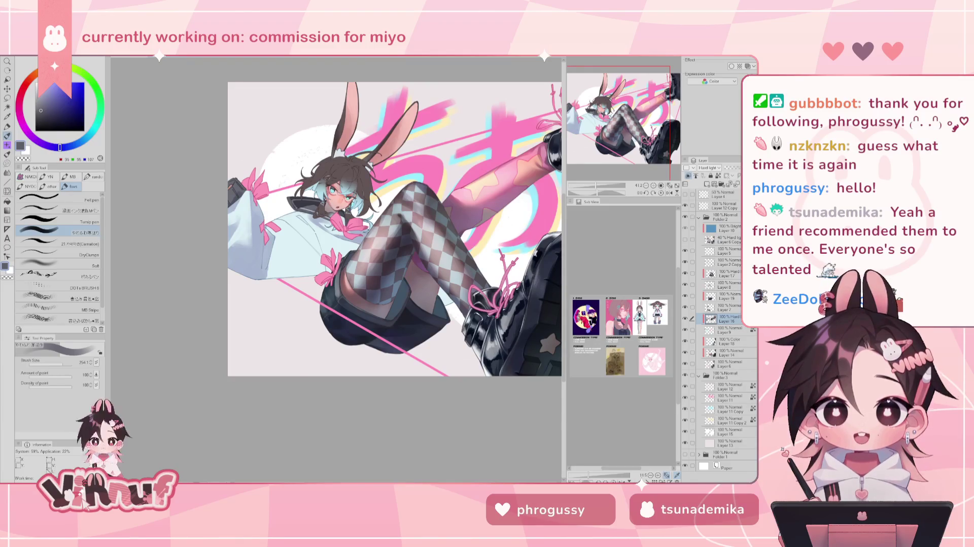
key(alt+Tab)
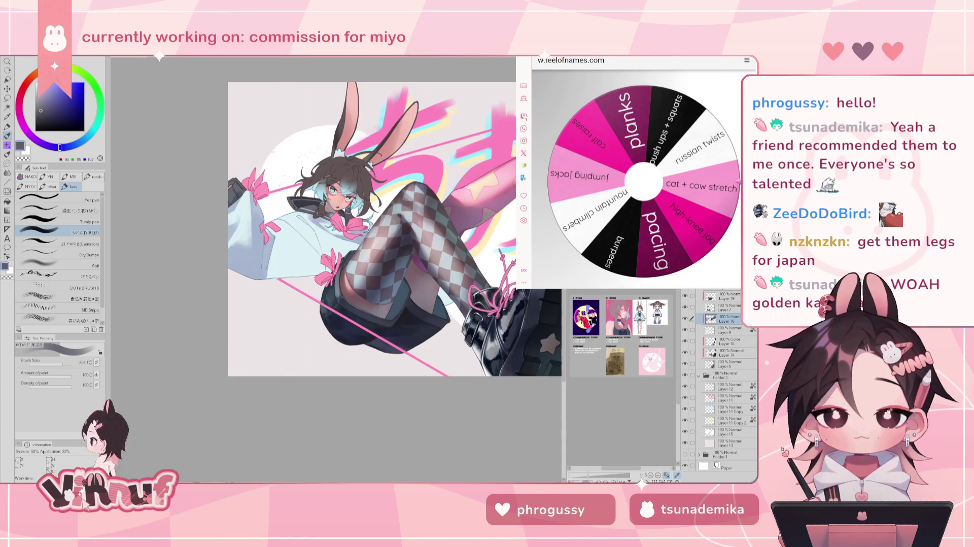
- Spin the exercise wheel to land on burpees, dismiss the winner popup, and show the 5:00 timer
key(ctrl+Tab)
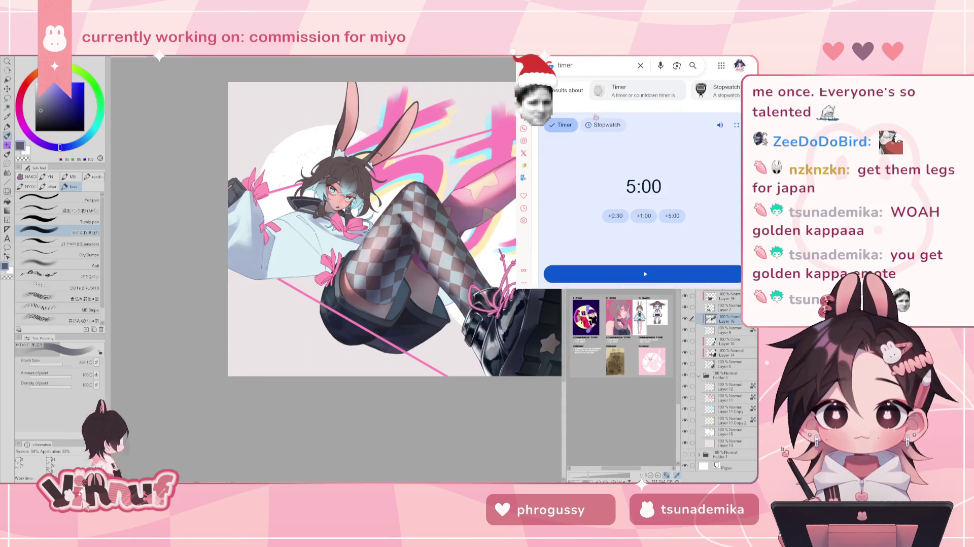
key(ctrl+Tab)
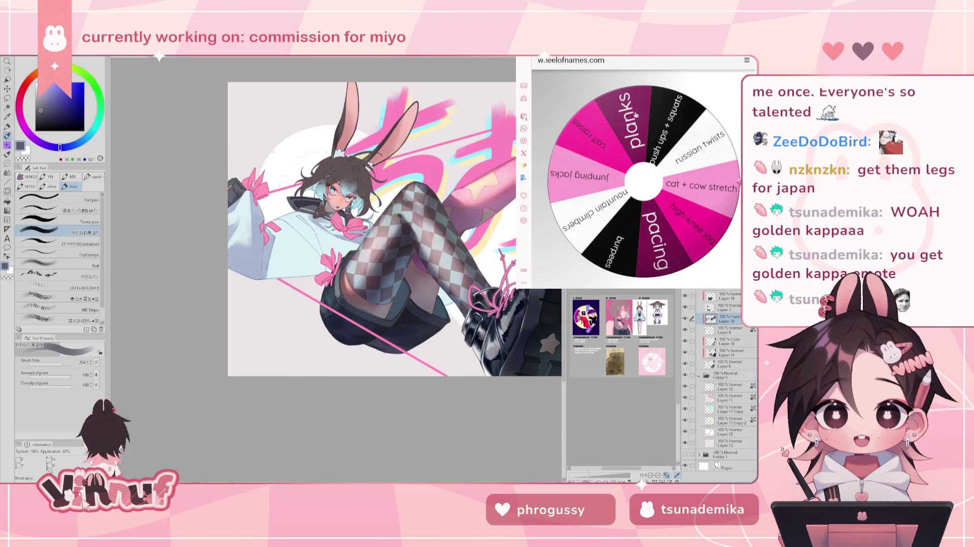
scroll(642, 222, down, 3)
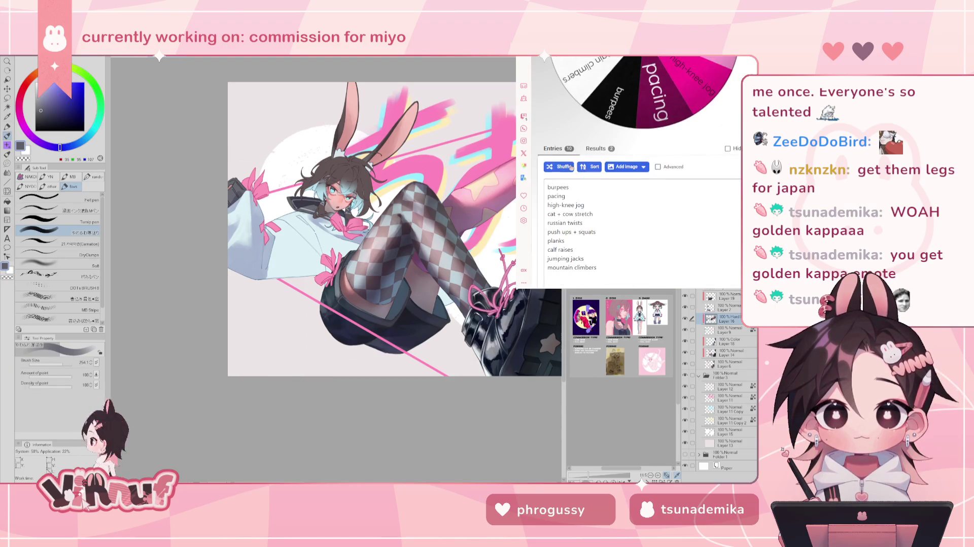
scroll(581, 177, up, 3)
click(581, 176)
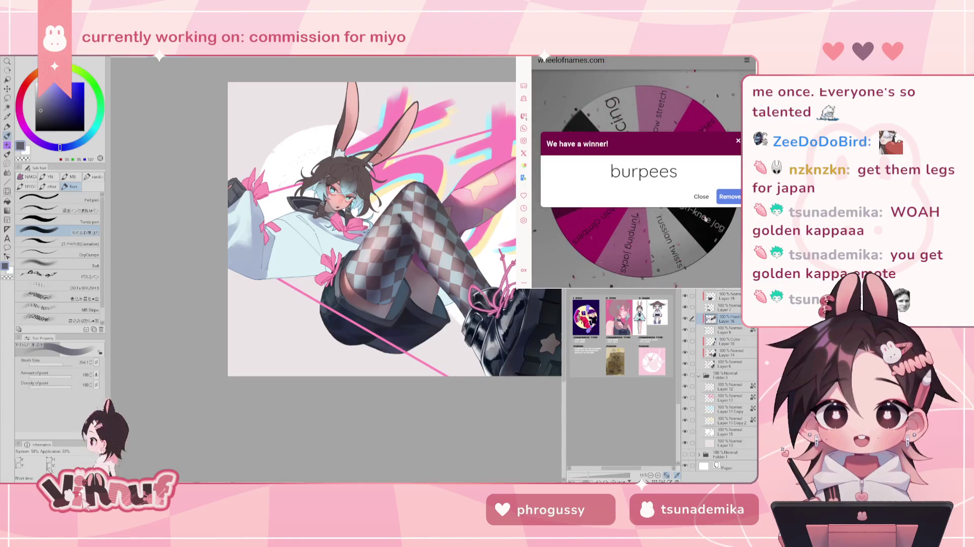
click(699, 197)
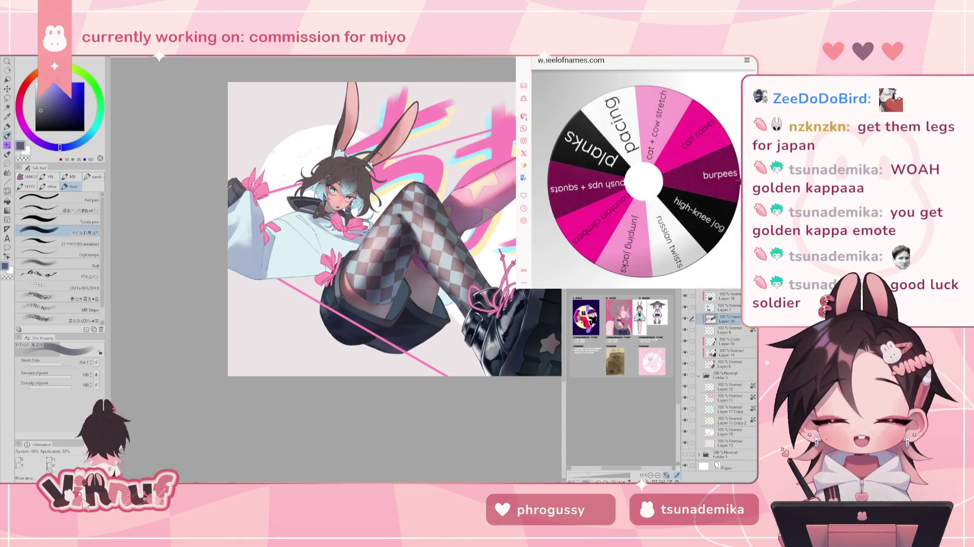
key(ctrl+Tab)
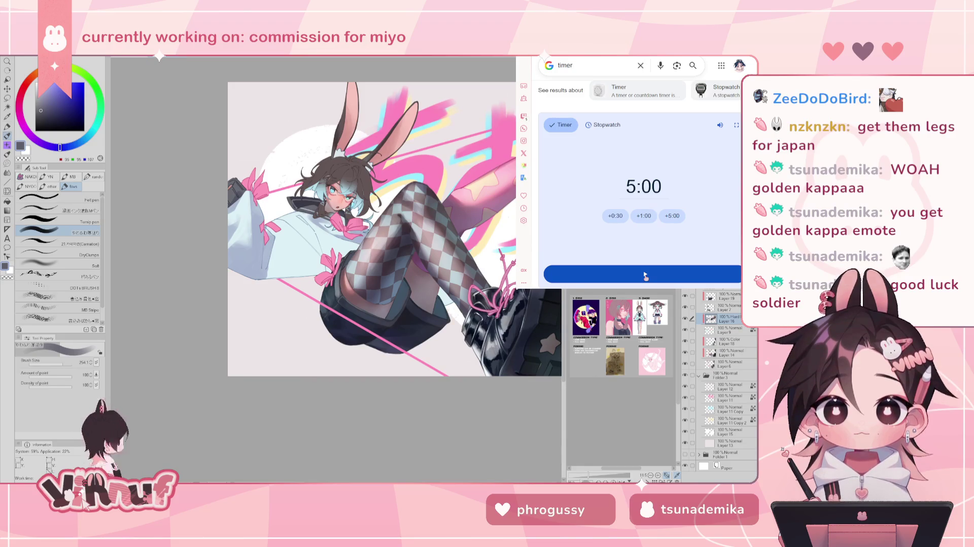
- Start the five-minute Google timer and pause it at 4:35
click(645, 276)
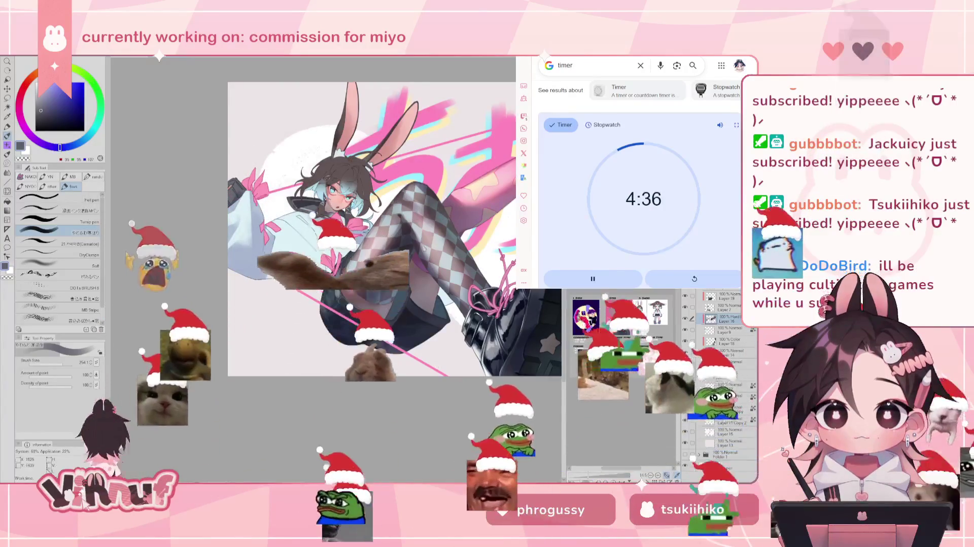
key(space)
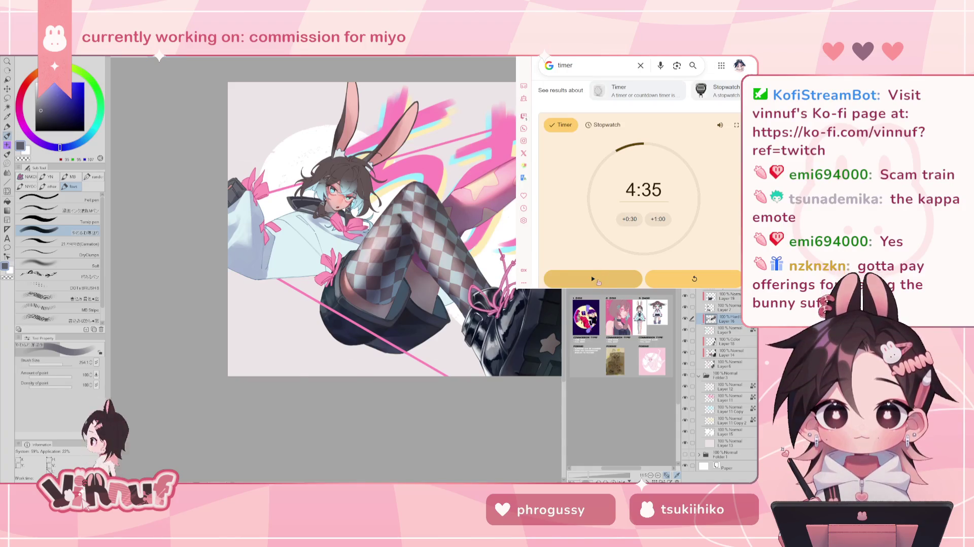
- Resume the Google countdown from 4:35
click(599, 283)
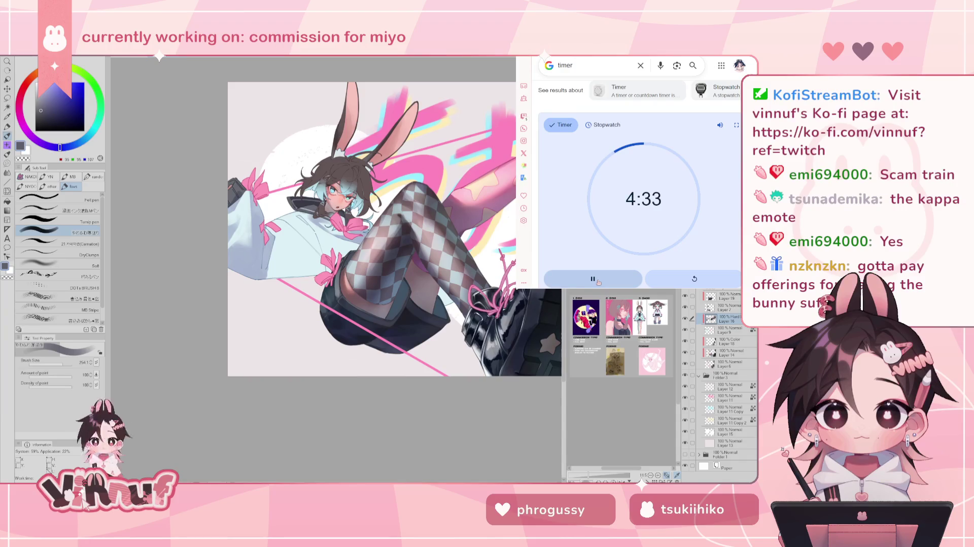